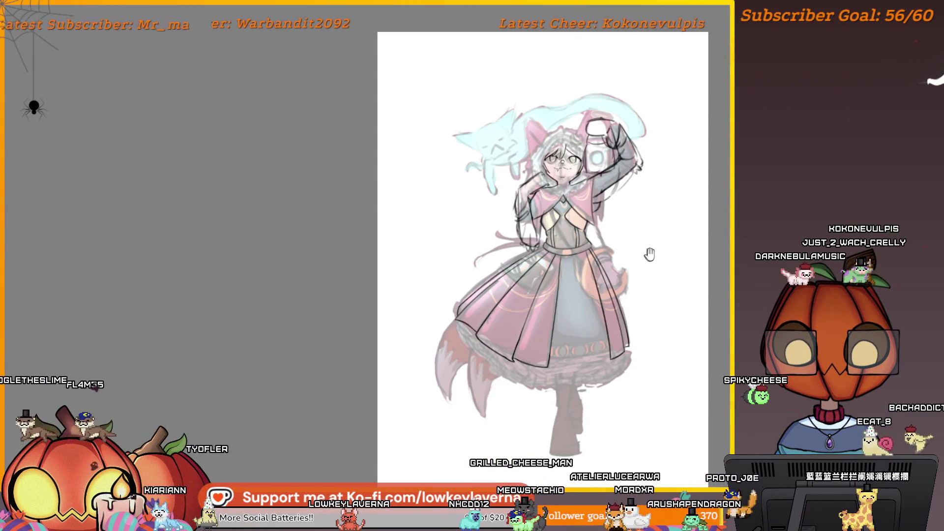
Step: Pan across the enlarged skirt and zoom out to view the whole sketch while painting
{"action": "left_click_drag", "start_coordinate": [650, 253], "coordinate": [627, 253]}
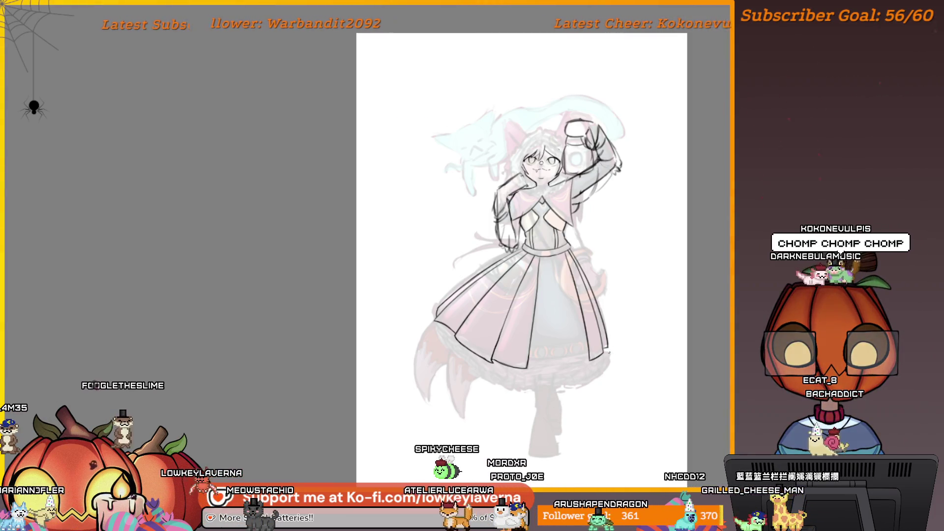
{"action": "scroll", "coordinate": [583, 394], "scroll_direction": "up", "scroll_amount": 3}
{"action": "left_click_drag", "start_coordinate": [549, 387], "coordinate": [586, 393]}
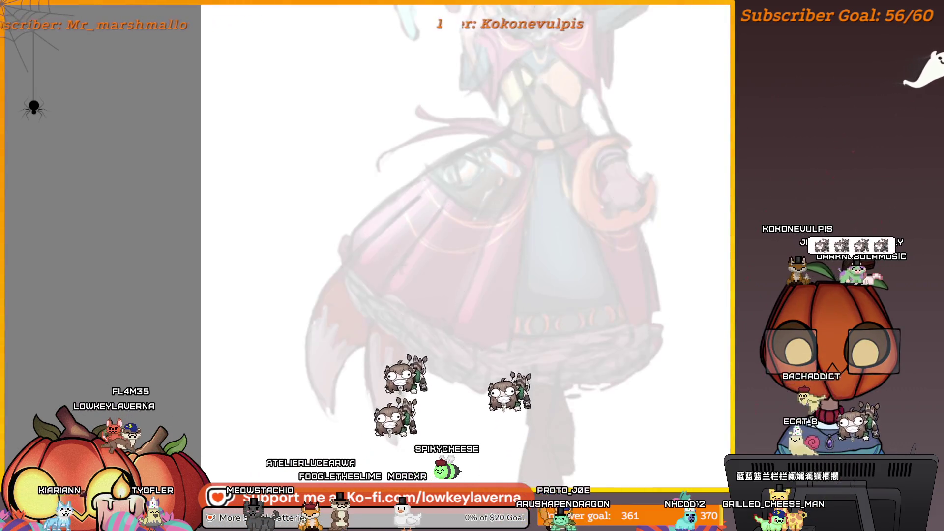
{"action": "scroll", "coordinate": [627, 231], "scroll_direction": "down", "scroll_amount": 1}
{"action": "scroll", "coordinate": [626, 231], "scroll_direction": "down", "scroll_amount": 2}
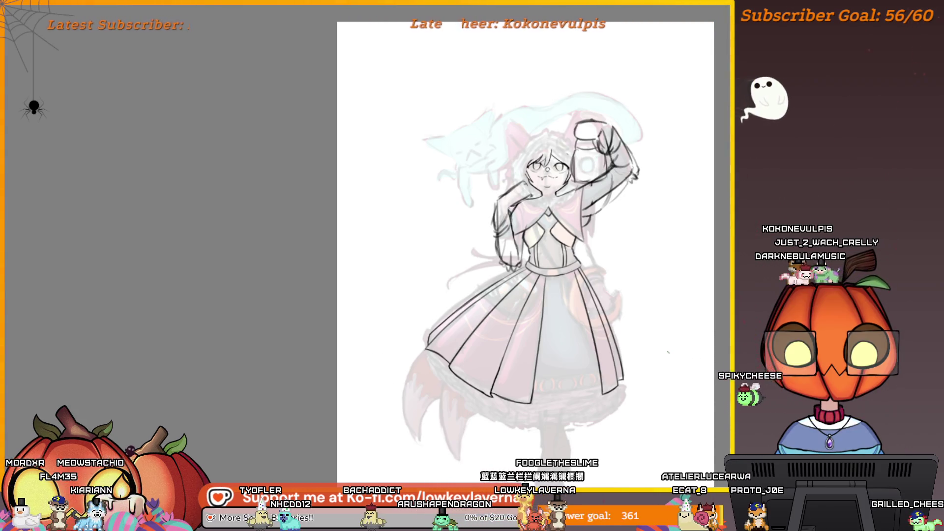
{"action": "scroll", "coordinate": [627, 384], "scroll_direction": "down", "scroll_amount": 2}
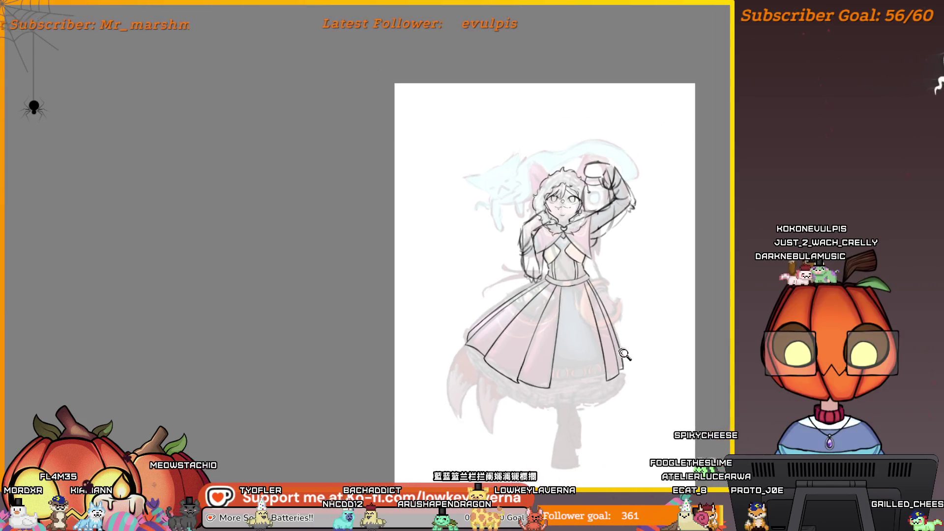
{"action": "left_click_drag", "start_coordinate": [635, 395], "coordinate": [598, 378]}
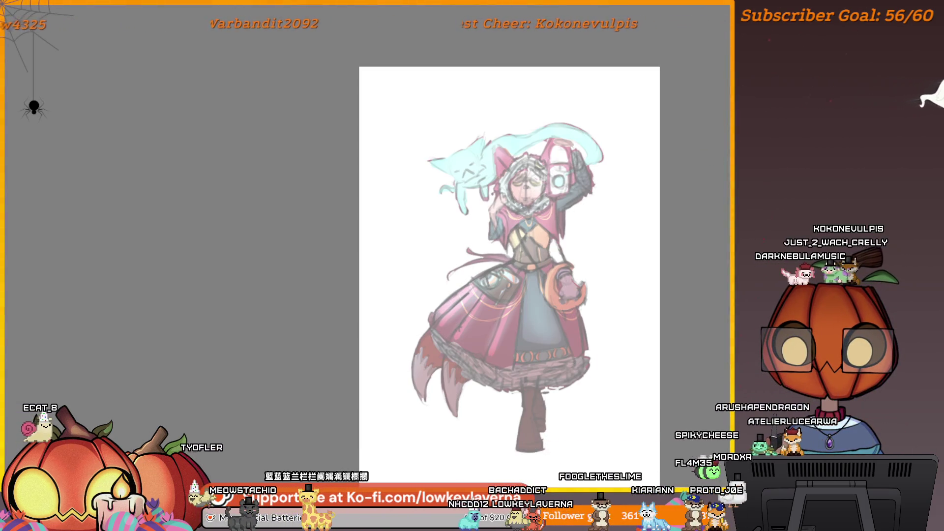
{"action": "left_click_drag", "start_coordinate": [676, 304], "coordinate": [633, 269]}
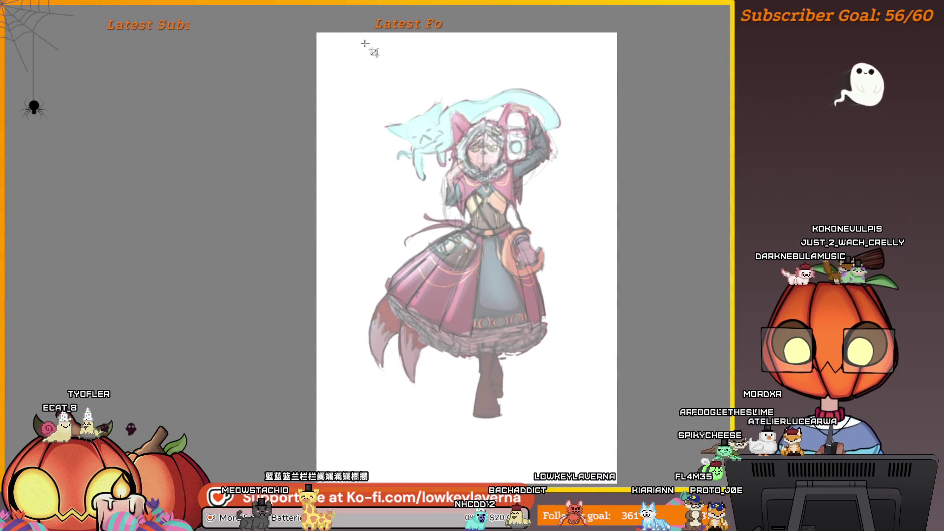
{"action": "mouse_move", "coordinate": [351, 48]}
{"action": "left_mouse_down"}
{"action": "mouse_move", "coordinate": [486, 303]}
{"action": "mouse_move", "coordinate": [596, 439]}
{"action": "left_mouse_up"}
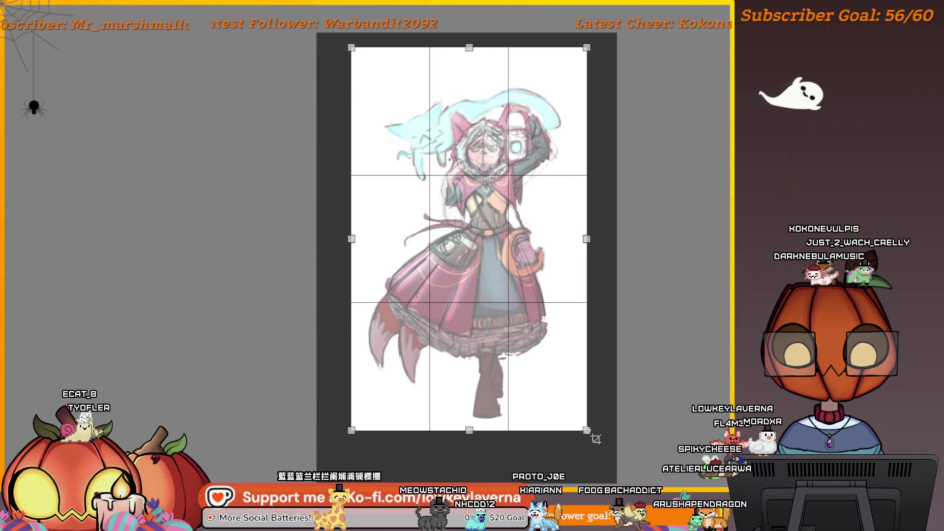
{"action": "left_click_drag", "start_coordinate": [586, 238], "coordinate": [594, 238]}
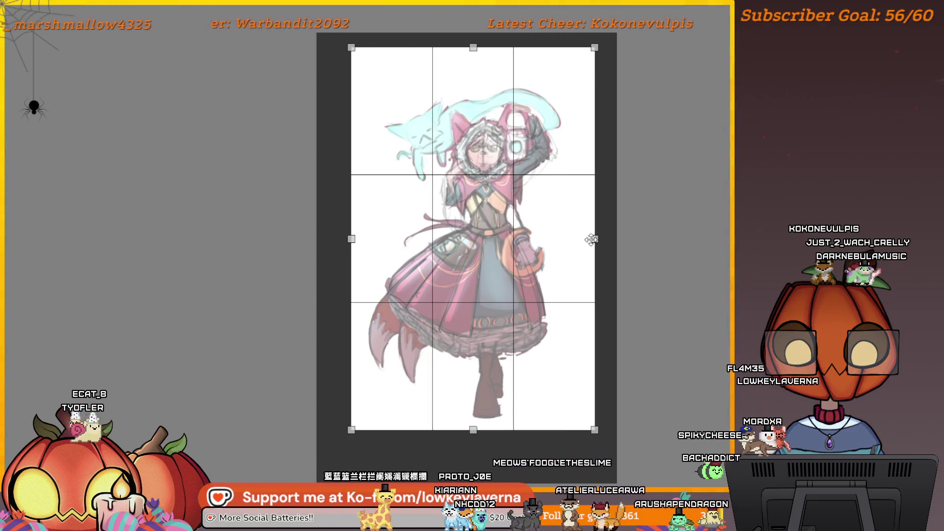
{"action": "key", "text": "Return"}
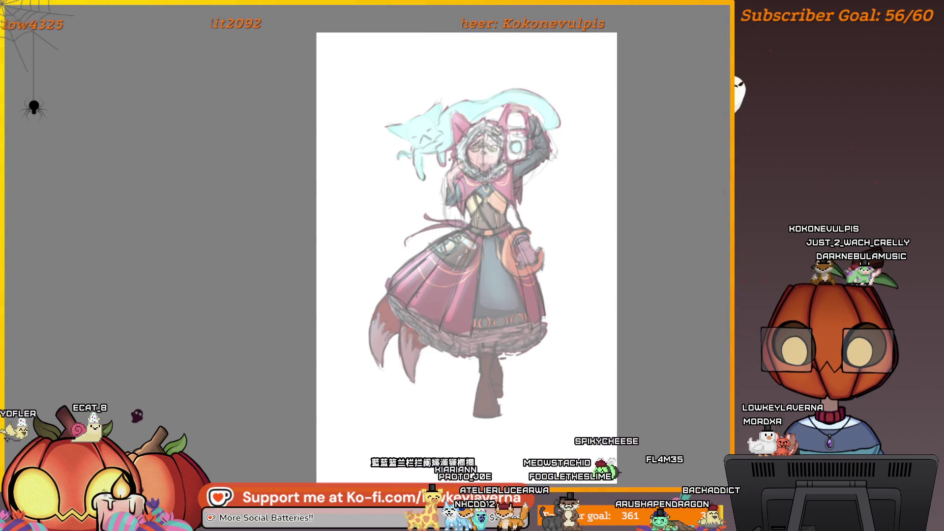
{"action": "key", "text": "ctrl+t"}
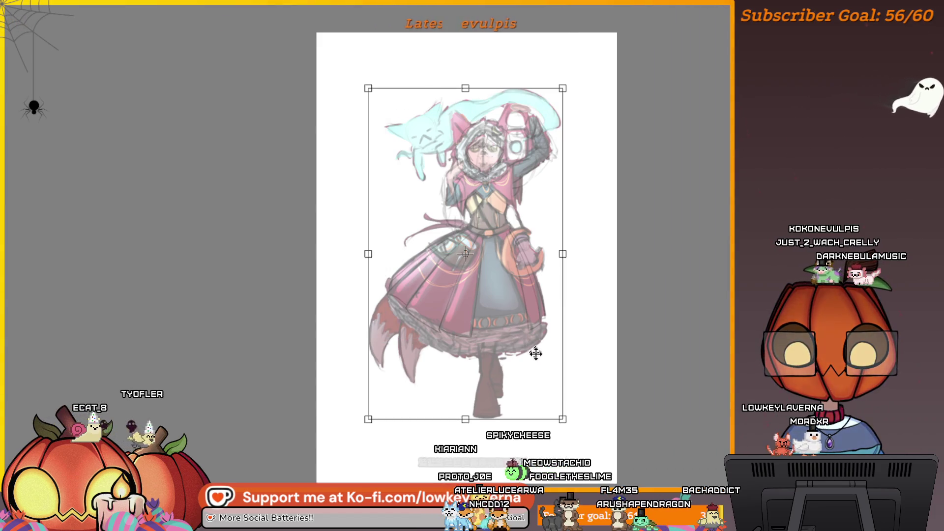
Step: Shrink the witch figure toward its top-left with Free Transform, undoing and nudging it into place
{"action": "left_click_drag", "start_coordinate": [564, 420], "coordinate": [556, 404]}
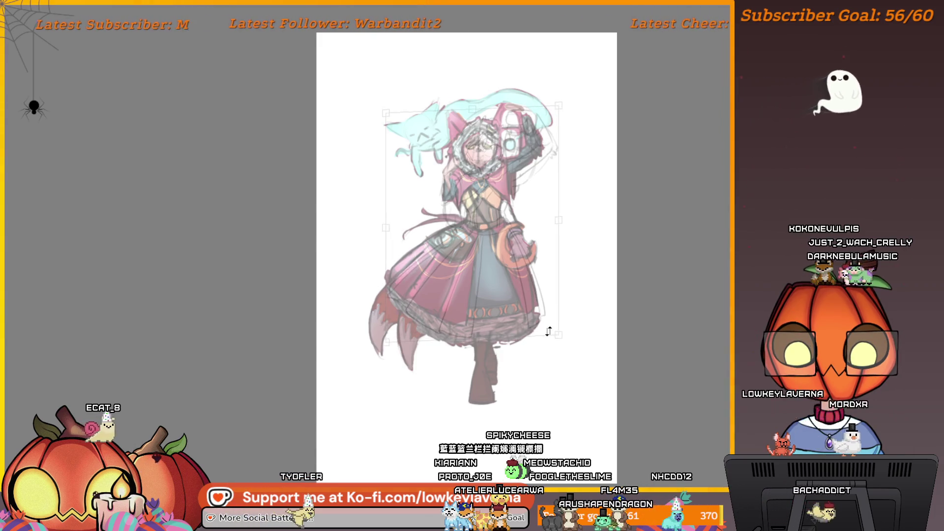
{"action": "left_click_drag", "start_coordinate": [559, 338], "coordinate": [549, 327]}
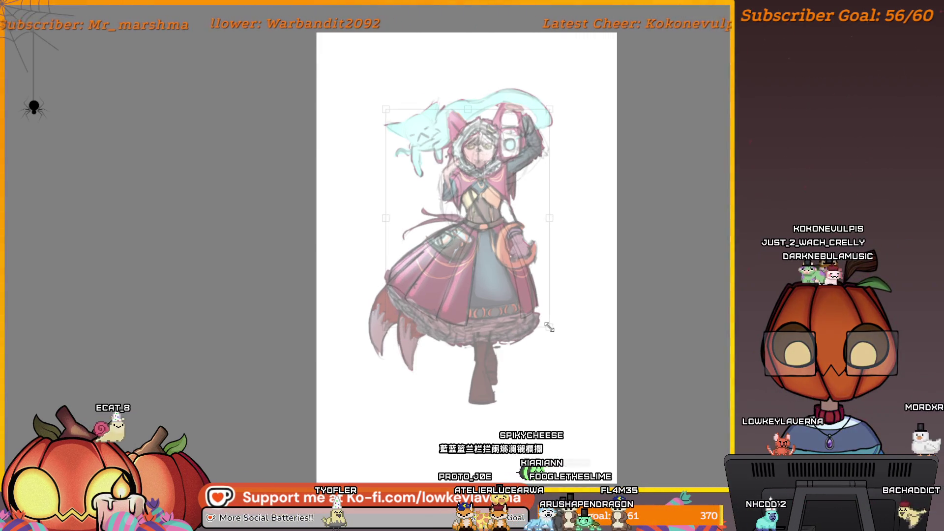
{"action": "key", "text": "ctrl+z"}
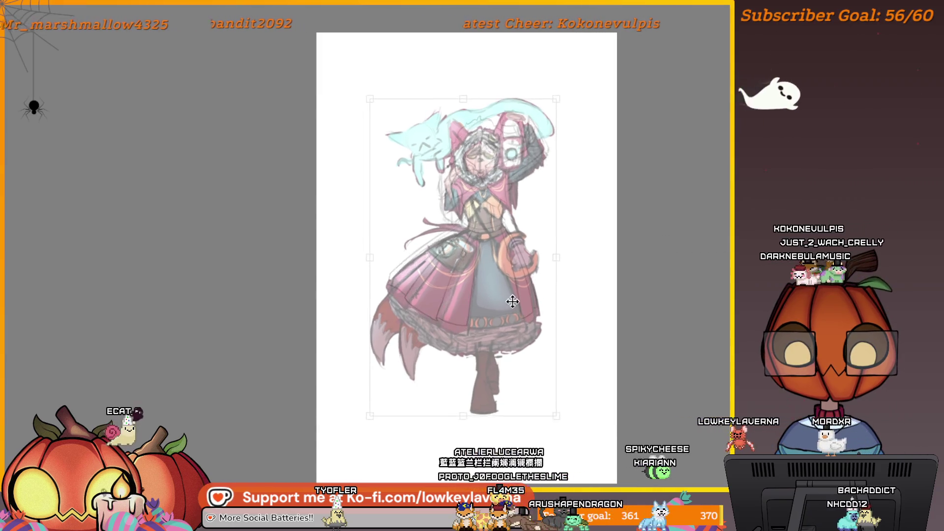
{"action": "left_click_drag", "start_coordinate": [513, 304], "coordinate": [512, 306]}
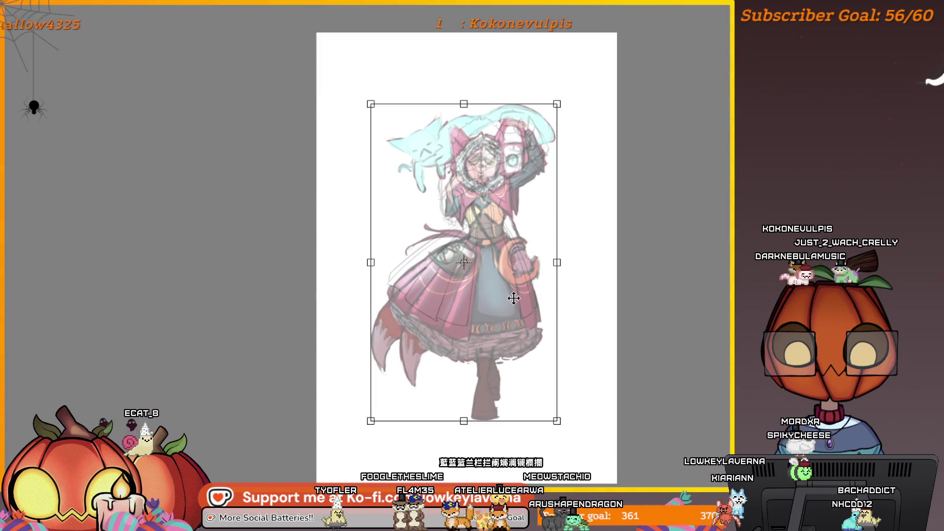
{"action": "key", "text": "ctrl+z"}
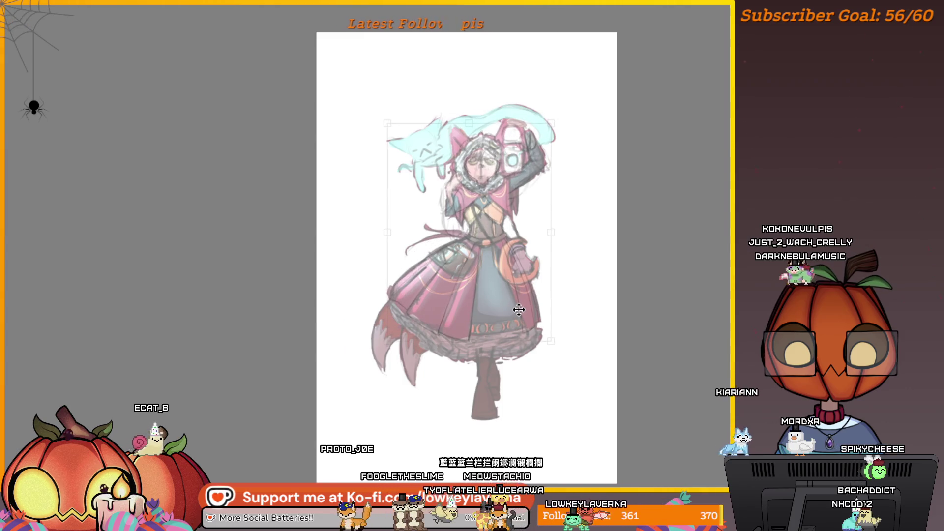
{"action": "left_click", "coordinate": [518, 307]}
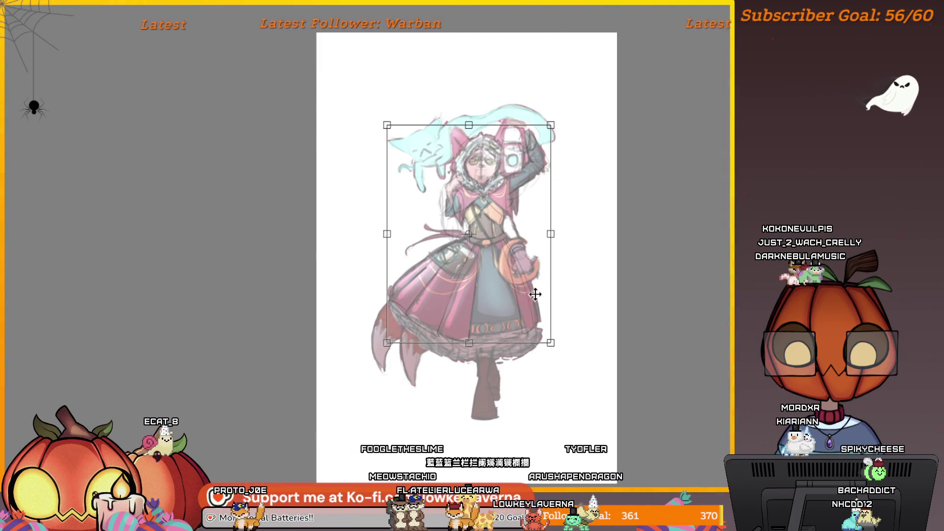
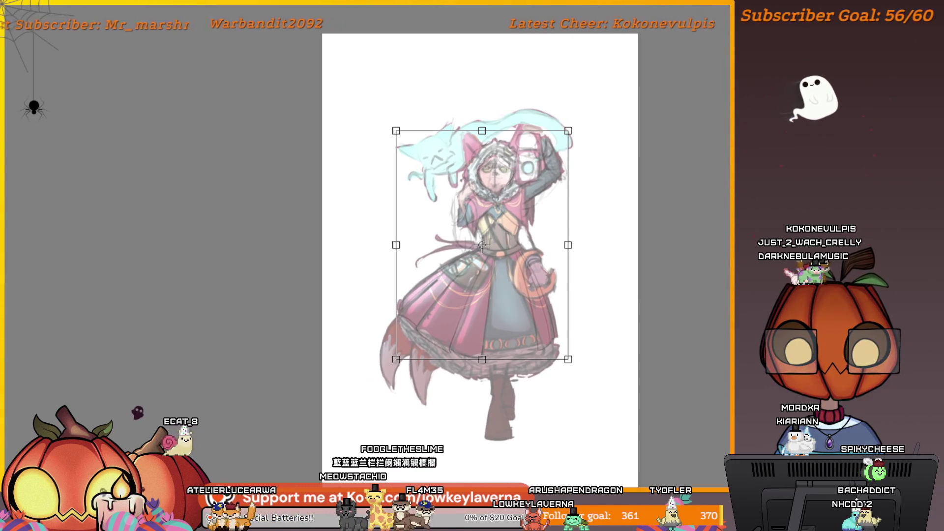
Step: Confirm the transform, restart it with Ctrl+T, then commit again leaving the girl untouched
{"action": "key", "text": "Return"}
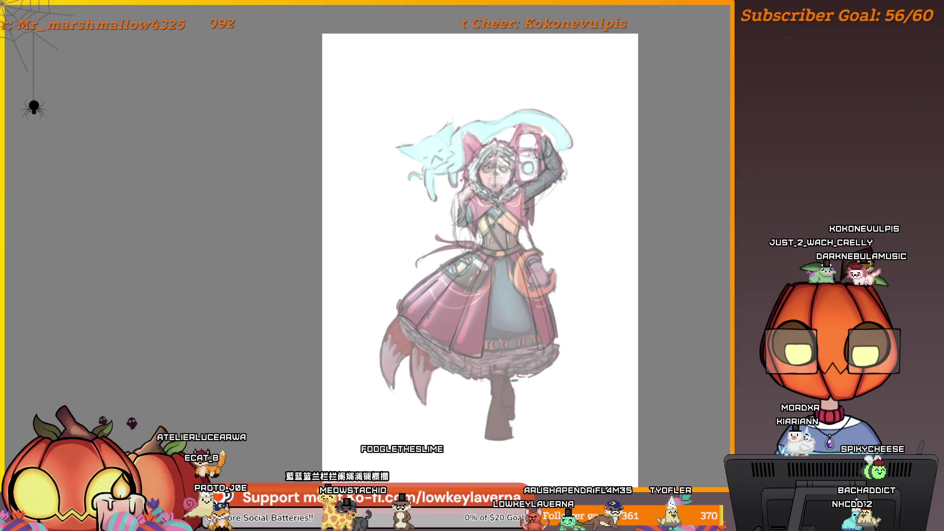
{"action": "key", "text": "ctrl+t"}
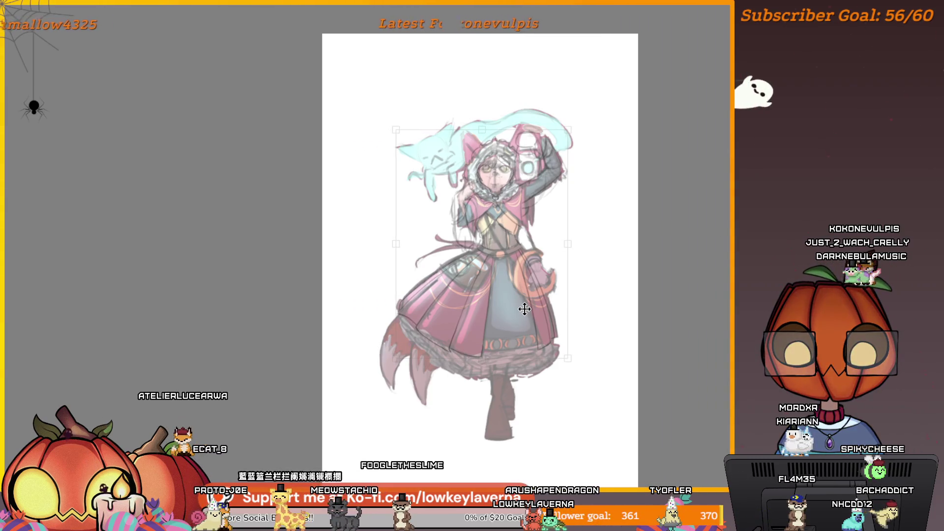
{"action": "key", "text": "Return"}
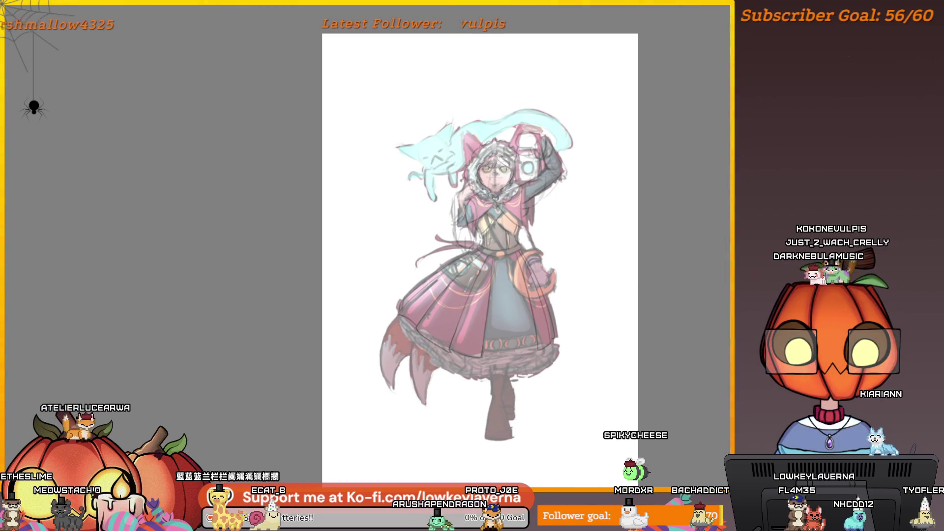
Step: Undo and redo the sketch-line visibility, then nudge the view of the painting right
{"action": "key", "text": "ctrl+z"}
{"action": "key", "text": "ctrl+shift+z"}
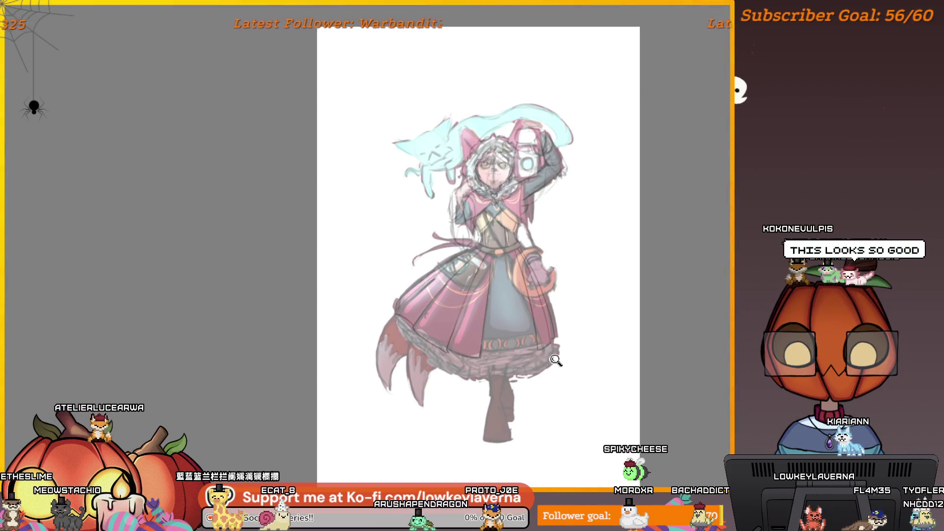
{"action": "scroll", "coordinate": [554, 358], "scroll_direction": "up", "scroll_amount": 1}
{"action": "left_click_drag", "start_coordinate": [553, 359], "coordinate": [597, 374]}
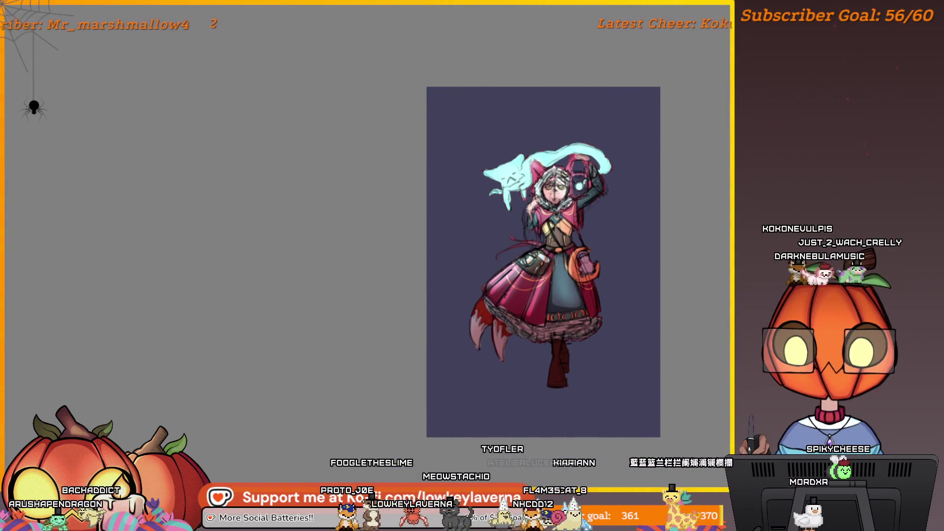
{"action": "scroll", "coordinate": [600, 312], "scroll_direction": "up", "scroll_amount": 3}
{"action": "scroll", "coordinate": [612, 273], "scroll_direction": "down", "scroll_amount": 1}
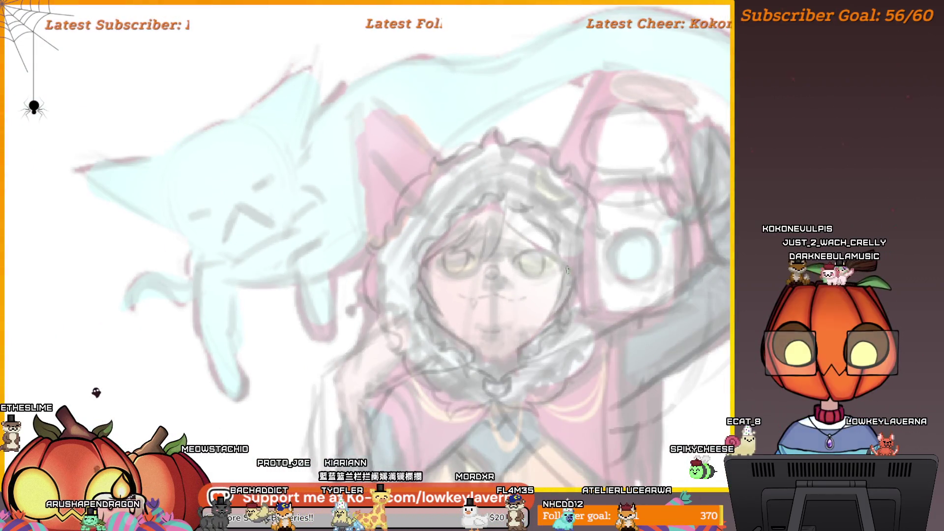
Step: Ink a dark brow stroke above her right eye, then bring up the Pop-up Palette
{"action": "mouse_move", "coordinate": [567, 266]}
{"action": "left_mouse_down"}
{"action": "mouse_move", "coordinate": [515, 259]}
{"action": "mouse_move", "coordinate": [592, 240]}
{"action": "left_mouse_up"}
{"action": "scroll", "coordinate": [593, 240], "scroll_direction": "down", "scroll_amount": 2}
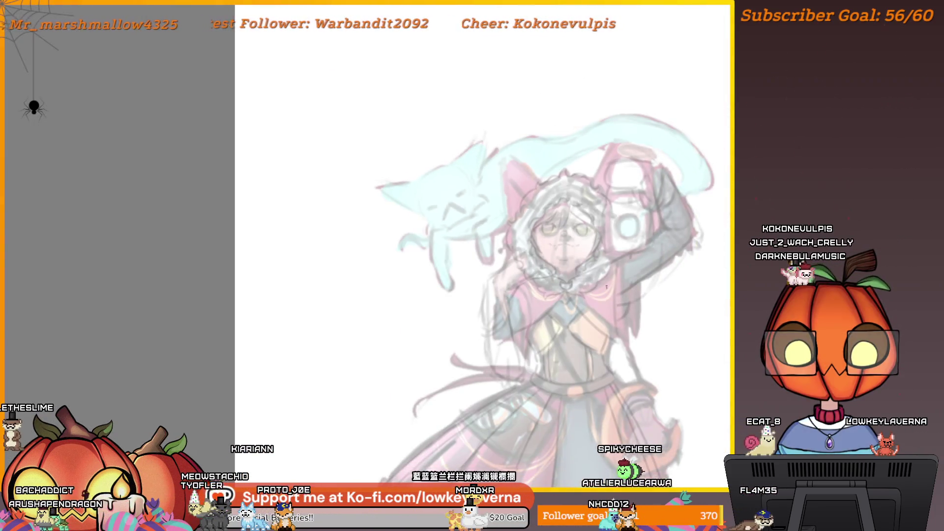
{"action": "scroll", "coordinate": [583, 278], "scroll_direction": "down", "scroll_amount": 2}
{"action": "scroll", "coordinate": [566, 238], "scroll_direction": "down", "scroll_amount": 2}
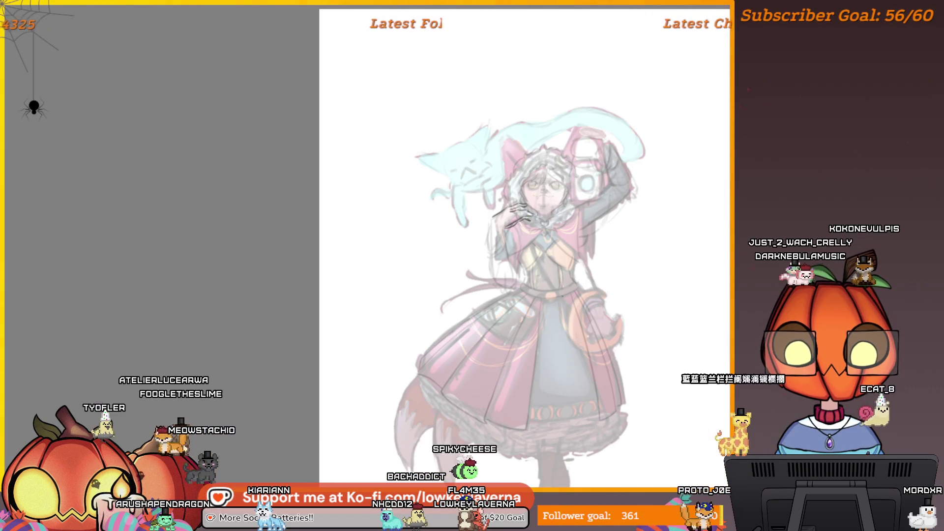
{"action": "right_click", "coordinate": [527, 211]}
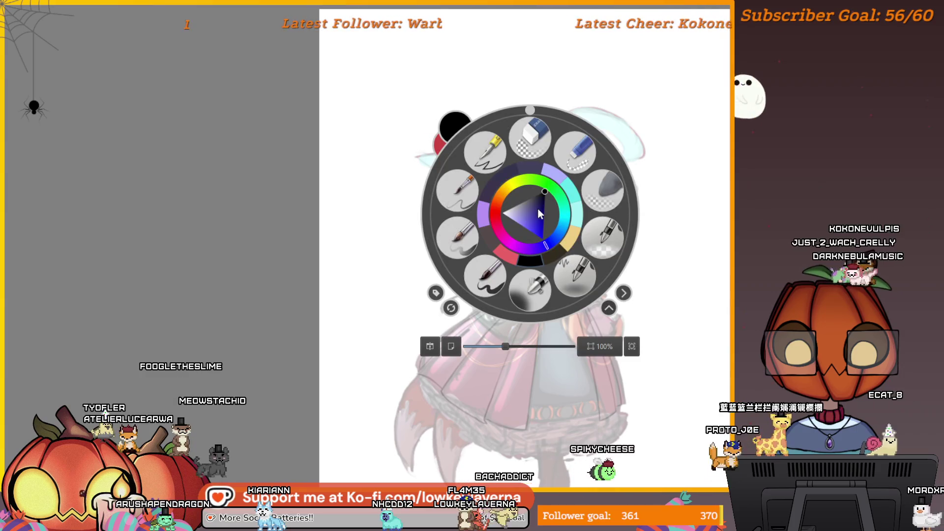
Step: Dismiss the Pop-up Palette and mirror the canvas view horizontally to check the drawing
{"action": "right_click", "coordinate": [481, 239]}
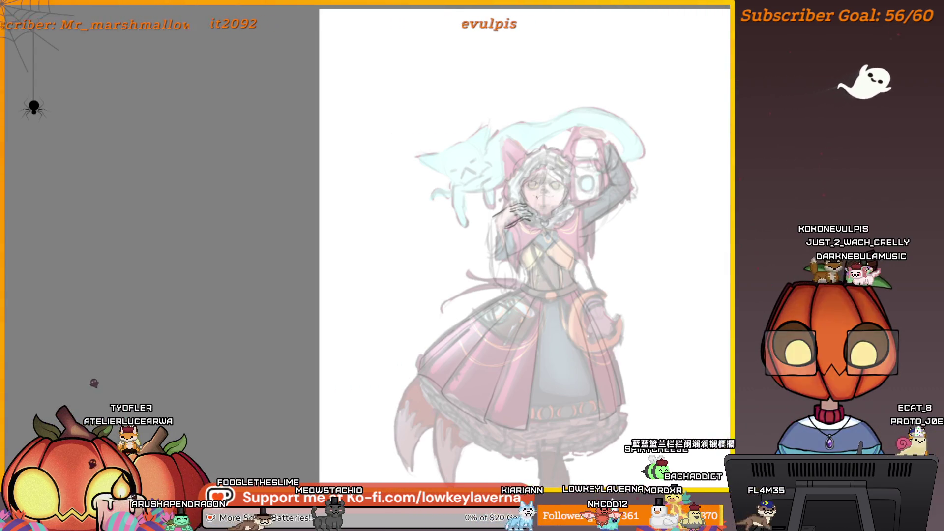
{"action": "key", "text": "m"}
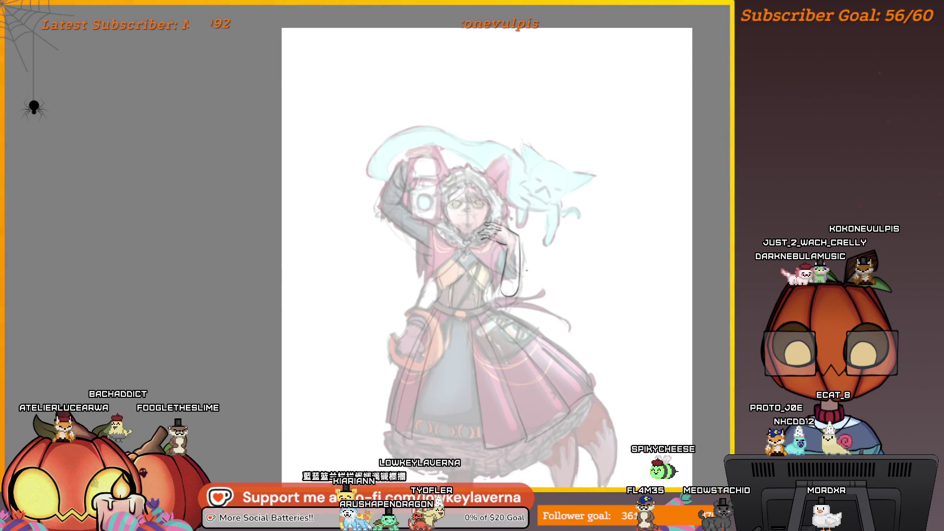
{"action": "scroll", "coordinate": [535, 231], "scroll_direction": "down", "scroll_amount": 1}
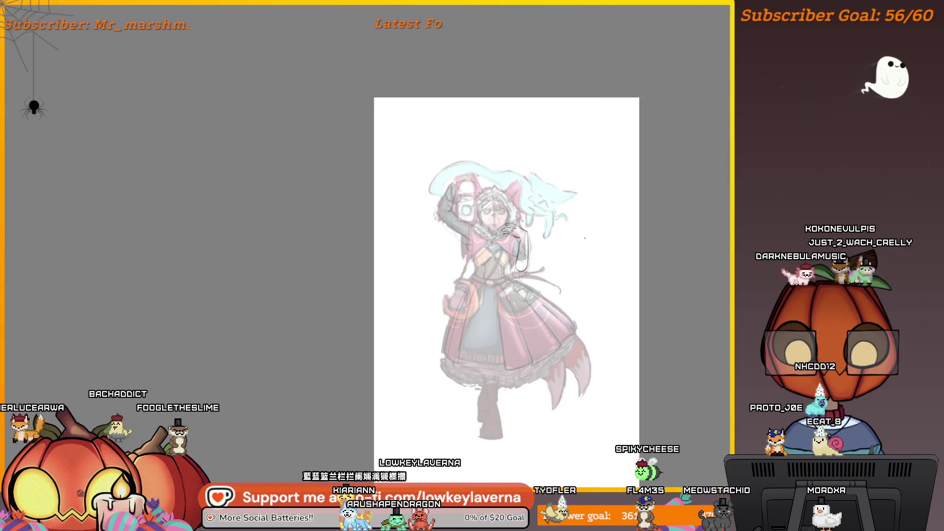